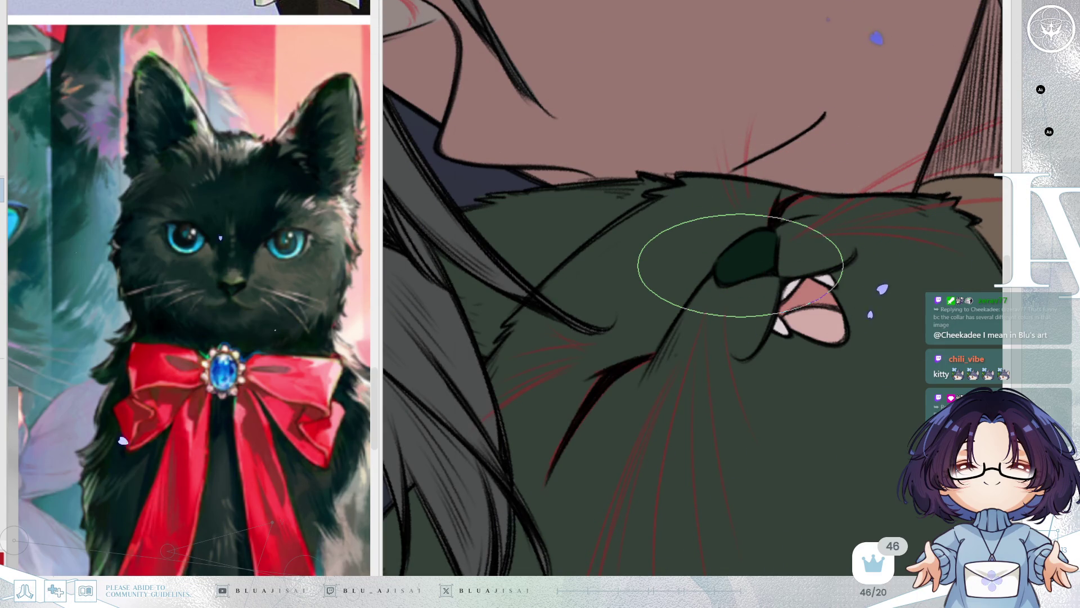
Step: Paint three thin dark whiskers and short fur strokes from the cat's nose across its cheek
scroll(740, 265, "down", 3)
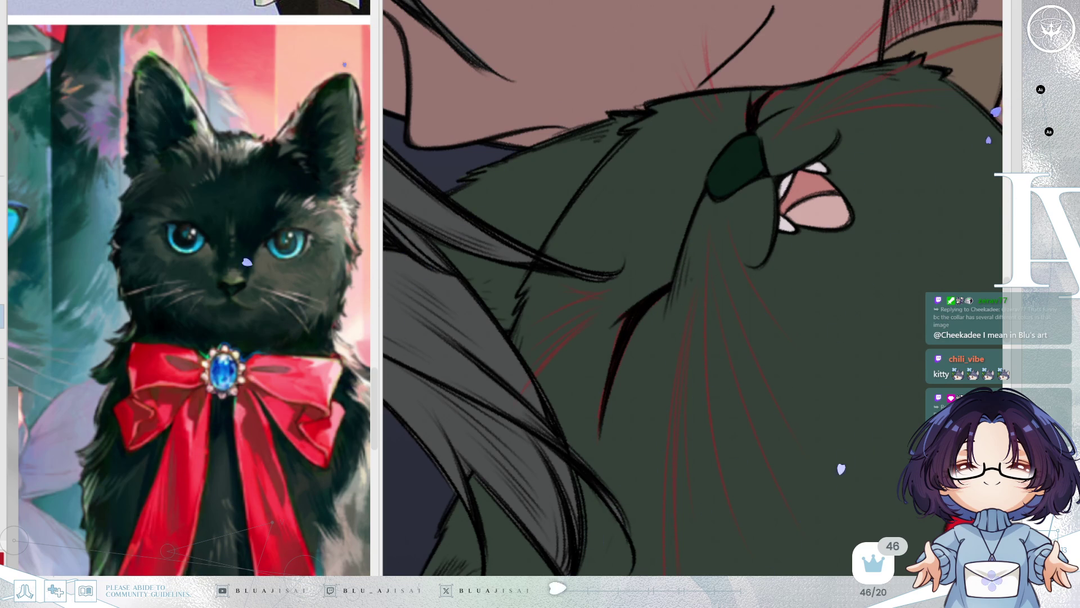
left_click_drag(791, 62, 746, 126)
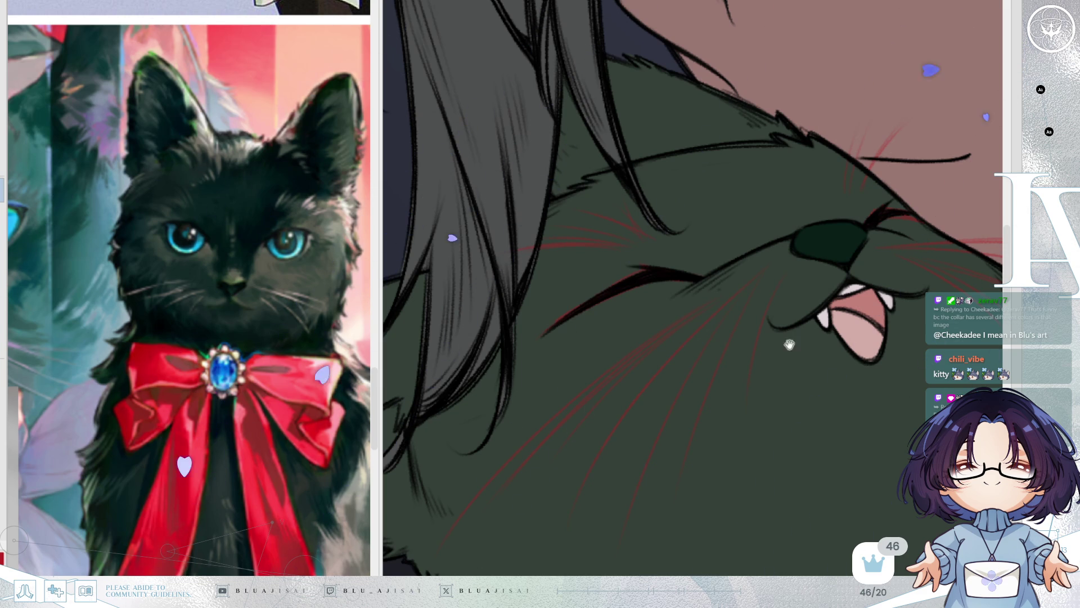
mouse_move(689, 428)
left_mouse_down()
mouse_move(723, 351)
mouse_move(741, 367)
mouse_move(742, 355)
left_mouse_up()
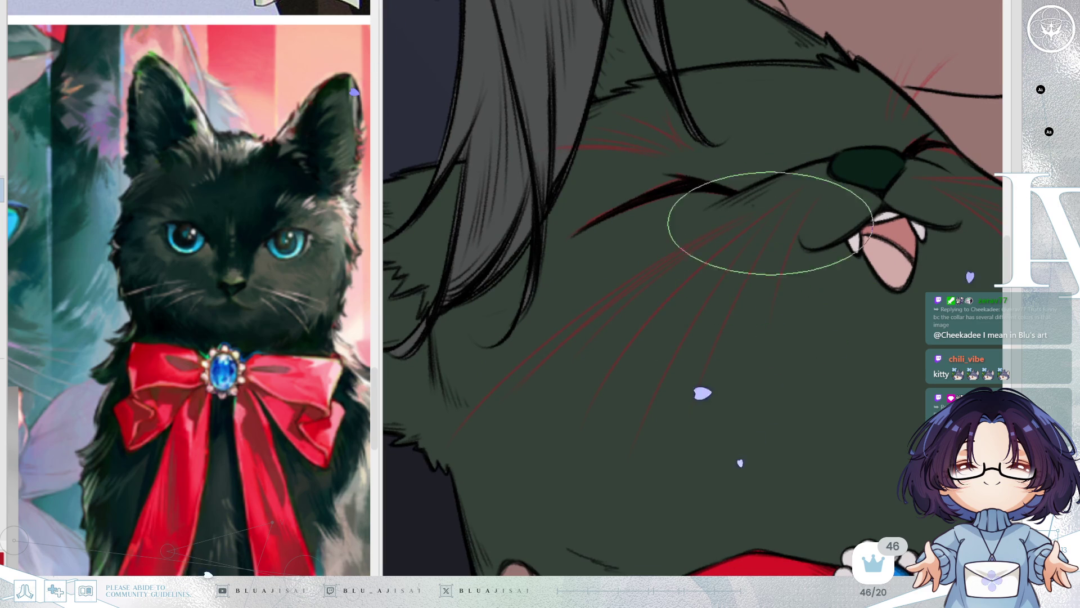
left_click_drag(819, 198, 772, 305)
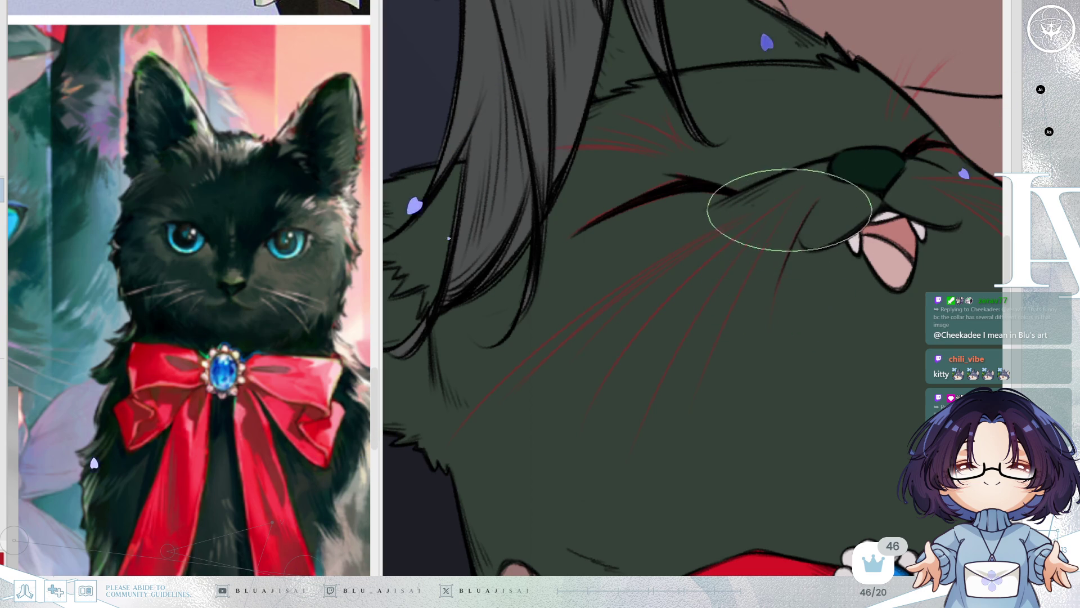
left_click_drag(799, 201, 703, 363)
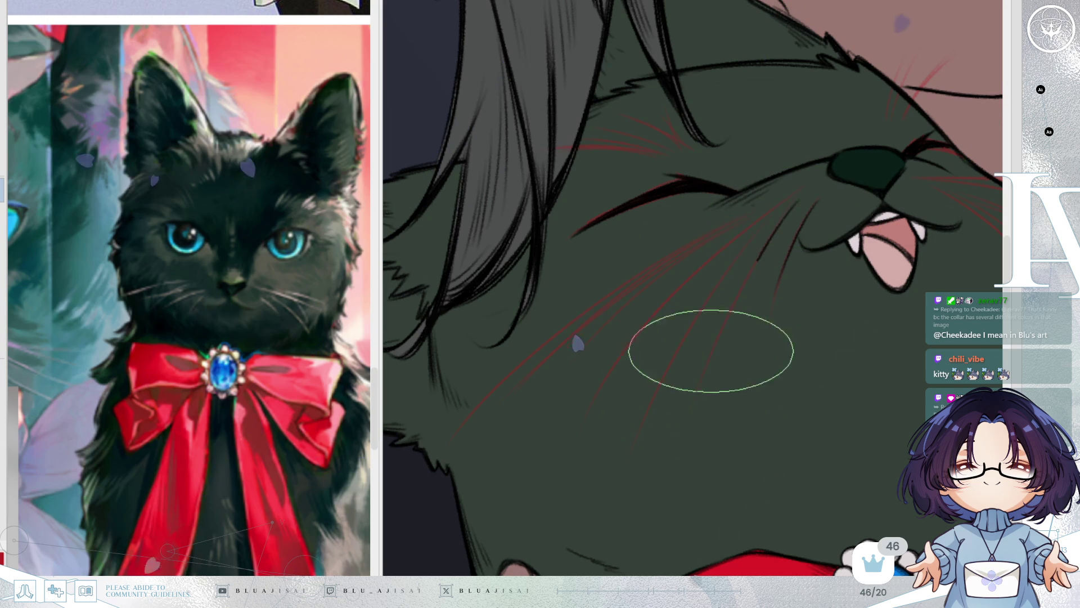
left_click_drag(760, 197, 726, 207)
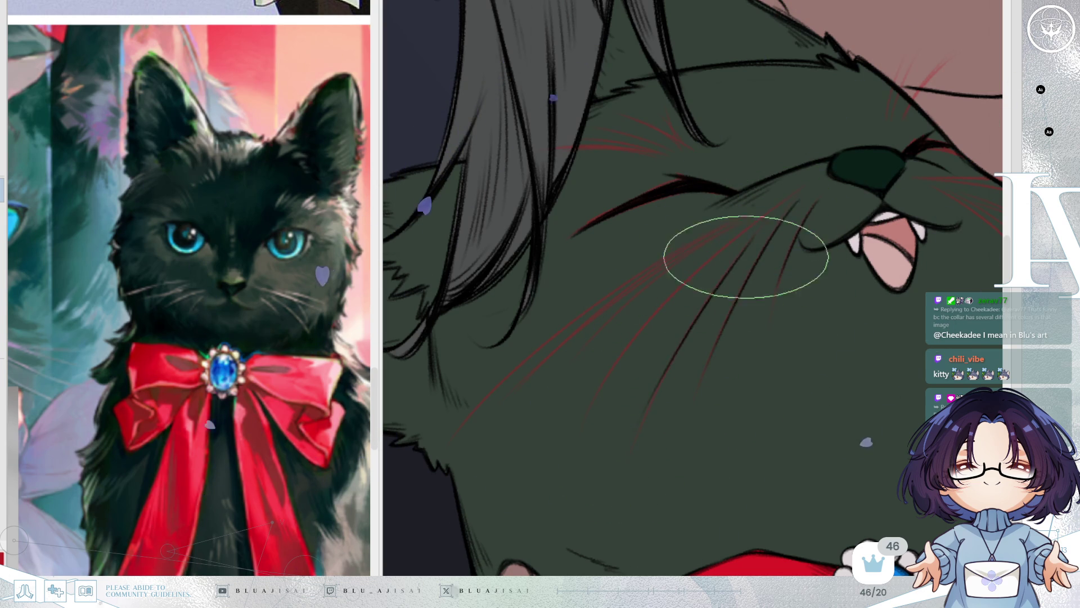
mouse_move(752, 258)
left_mouse_down()
mouse_move(670, 345)
mouse_move(640, 427)
left_mouse_up()
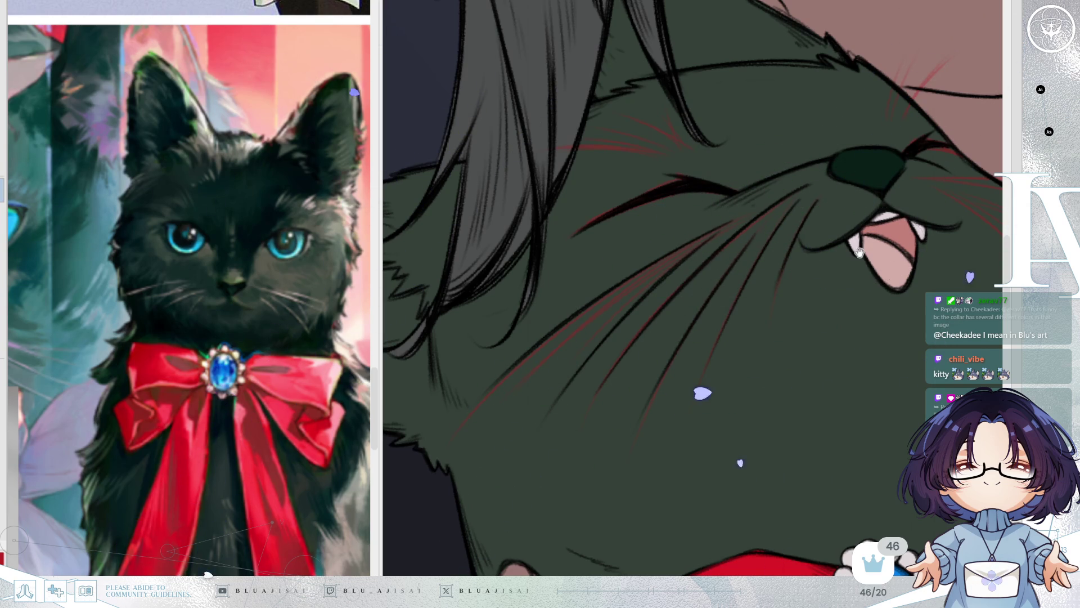
left_click_drag(846, 251, 808, 278)
Step: Pan, rotate and mirror the view to check the cat's whiskers, then zoom out to the full illustration
key("h")
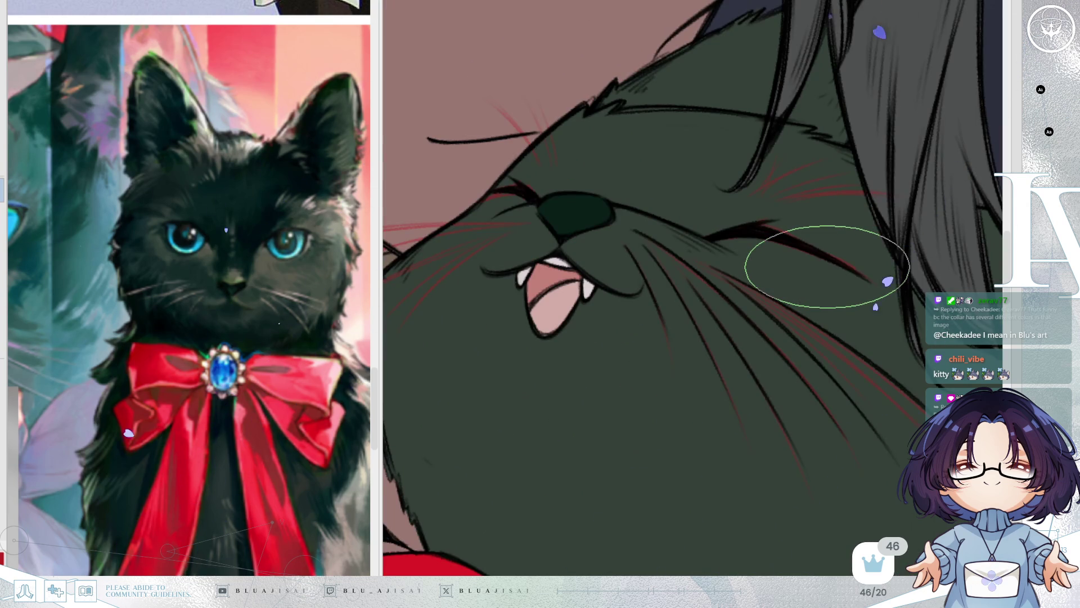
scroll(827, 267, "up", 2)
left_click_drag(718, 352, 862, 283)
left_click_drag(731, 317, 818, 299)
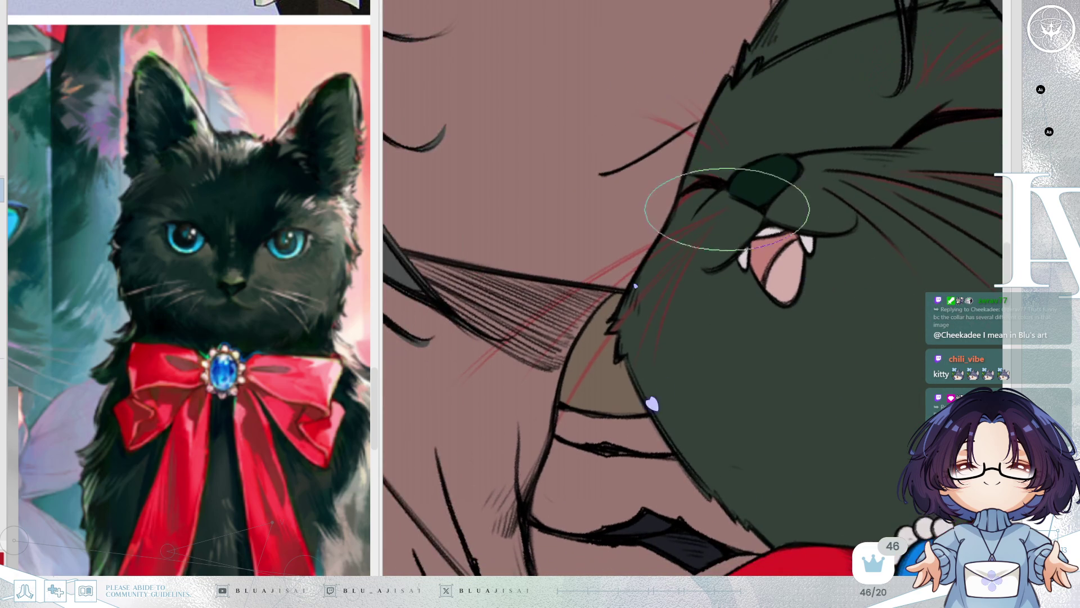
left_click_drag(722, 210, 825, 187)
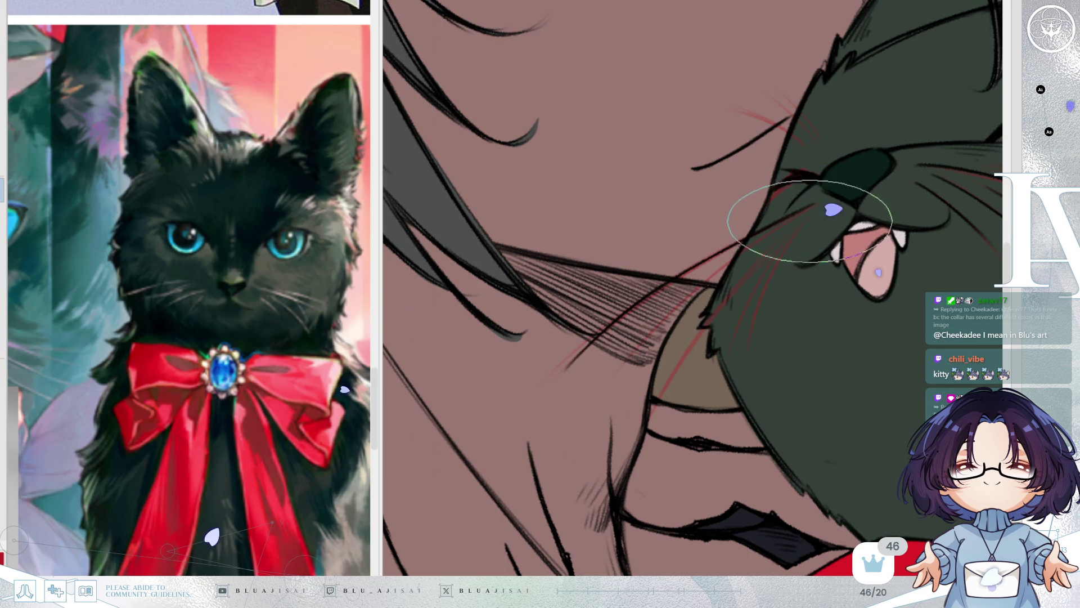
mouse_move(784, 213)
left_mouse_down()
mouse_move(937, 248)
mouse_move(785, 328)
left_mouse_up()
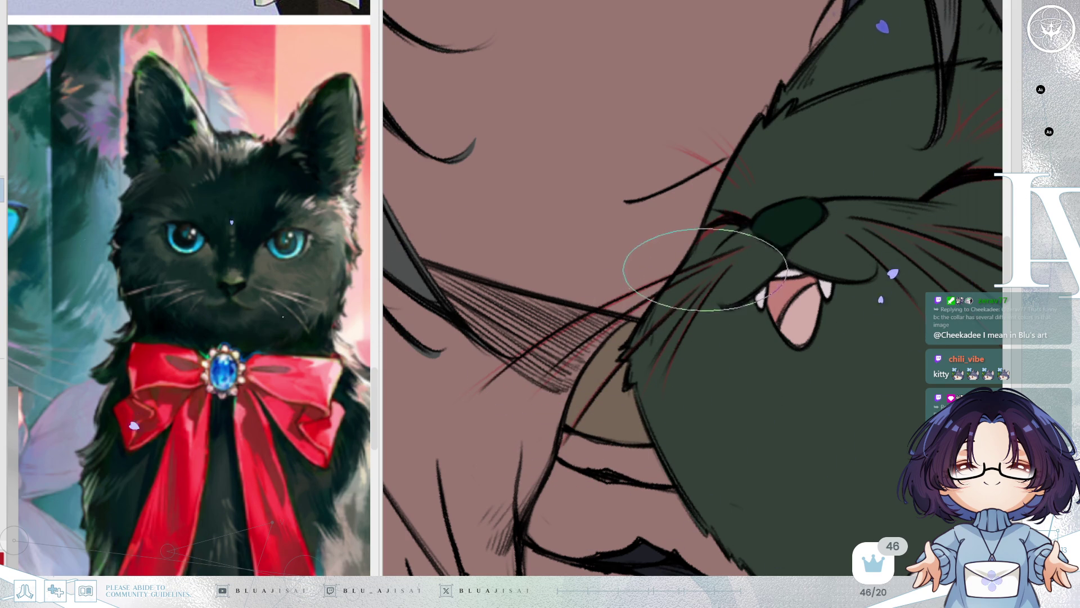
left_click_drag(796, 297, 689, 384)
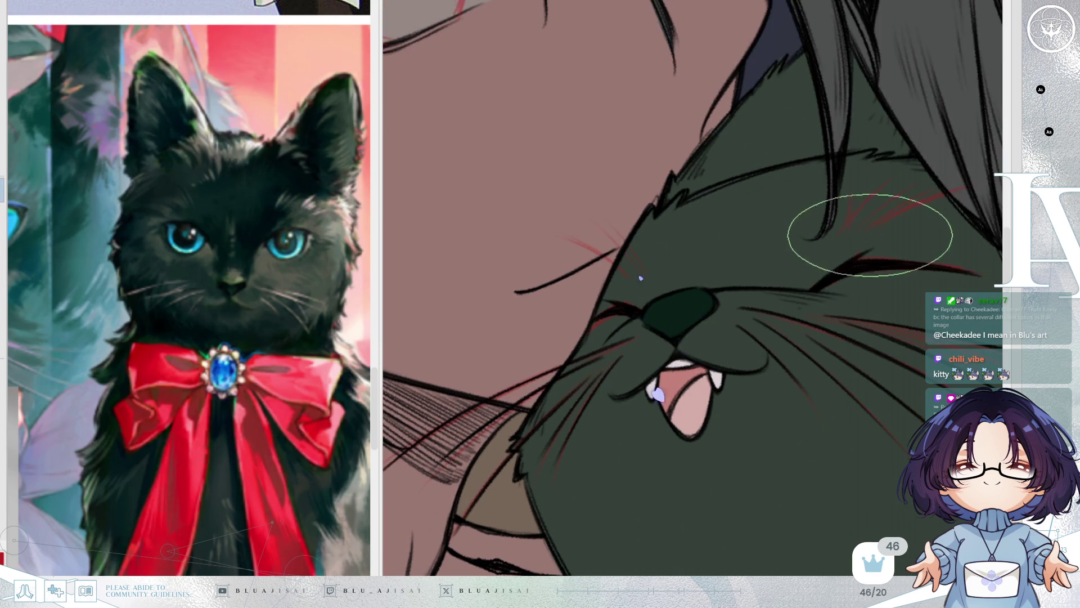
key("m")
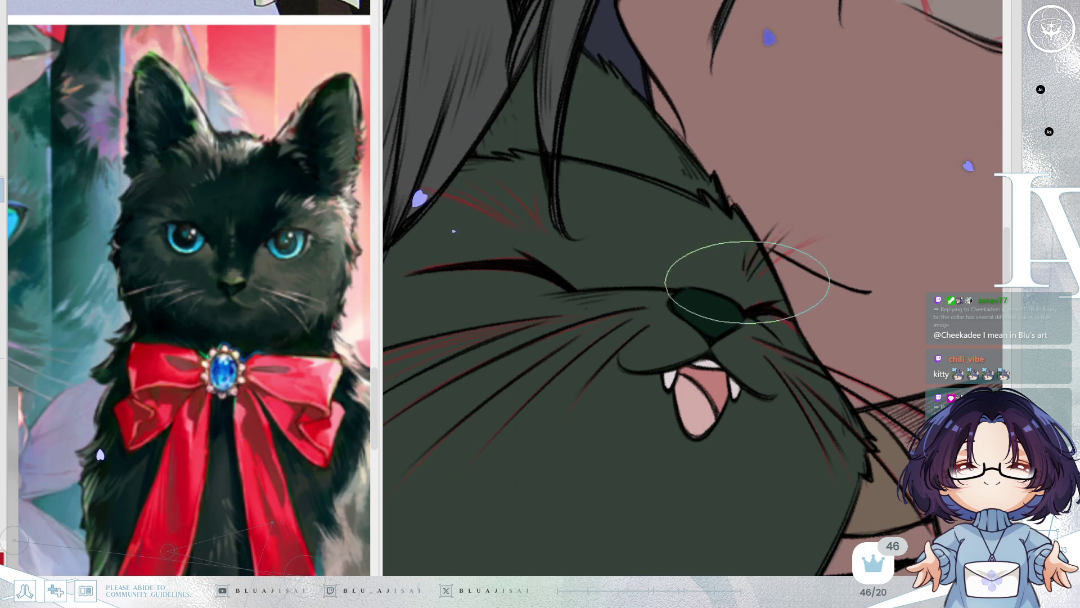
key("m")
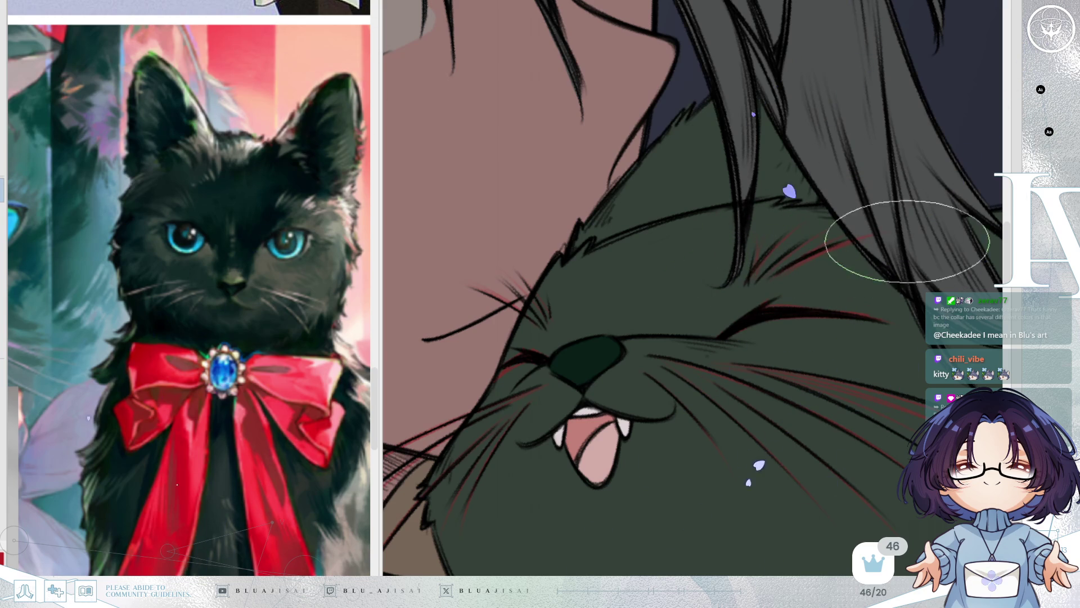
scroll(900, 360, "down", 3)
scroll(865, 203, "down", 4)
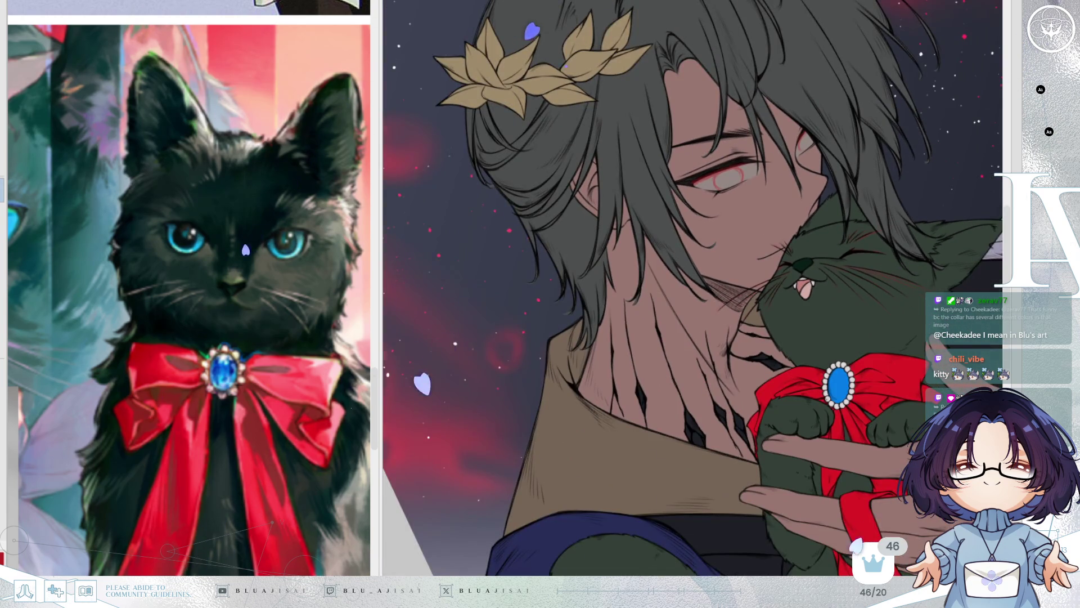
Step: Undo the last two strokes on the cat, then zoom back in on its face and collar
scroll(692, 287, "down", 3)
key("h")
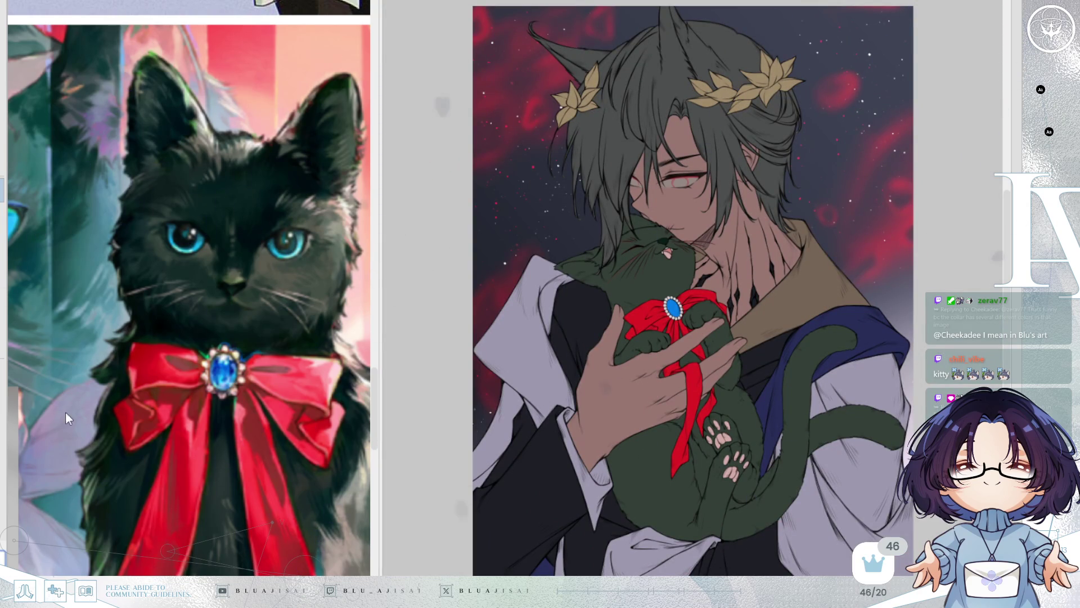
key("ctrl+z")
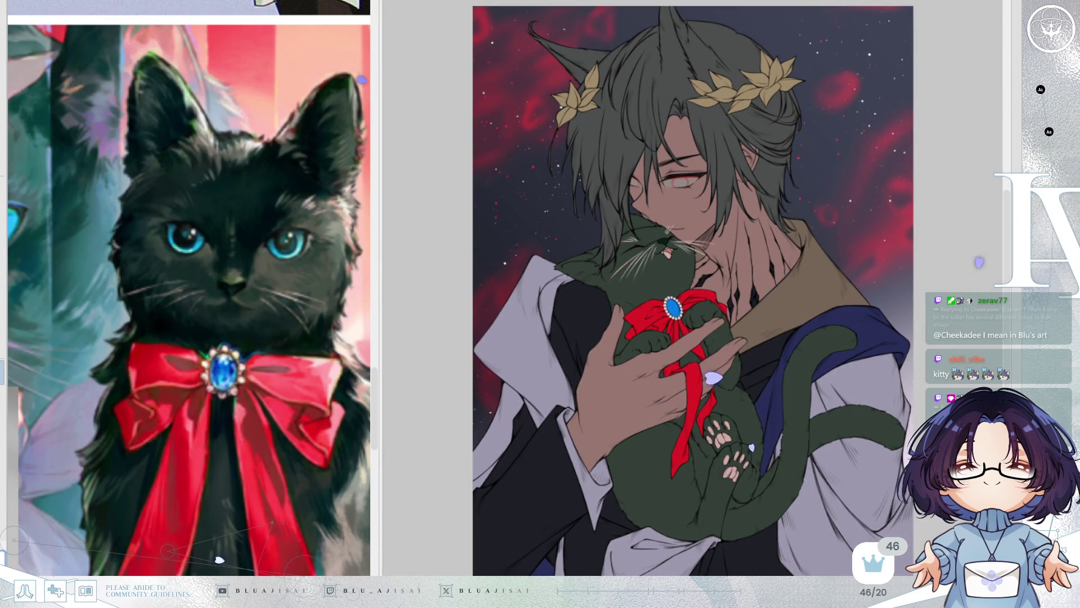
key("ctrl+z")
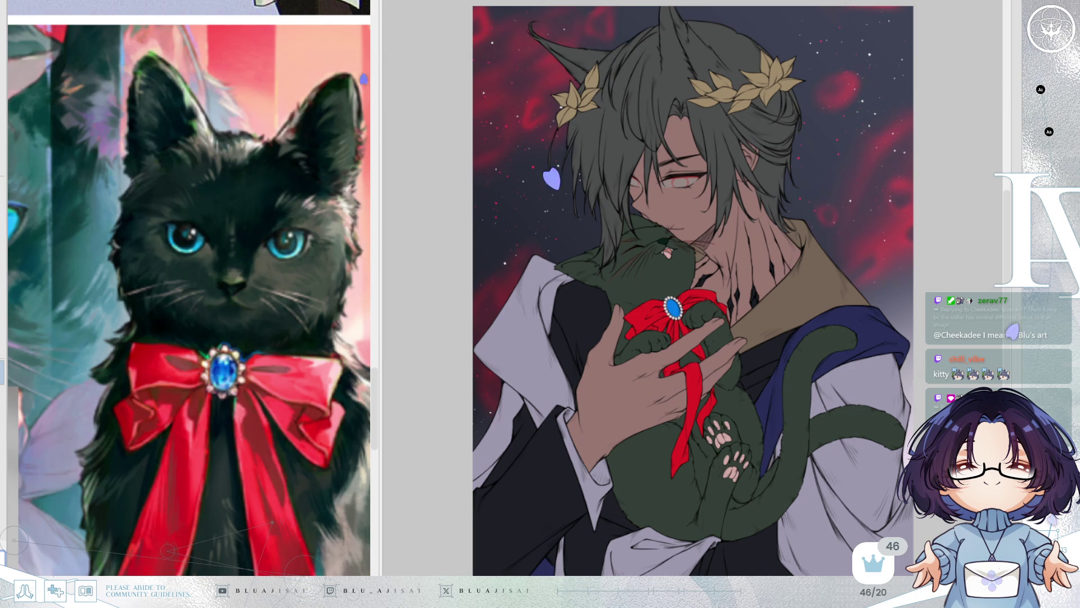
scroll(665, 267, "up", 5)
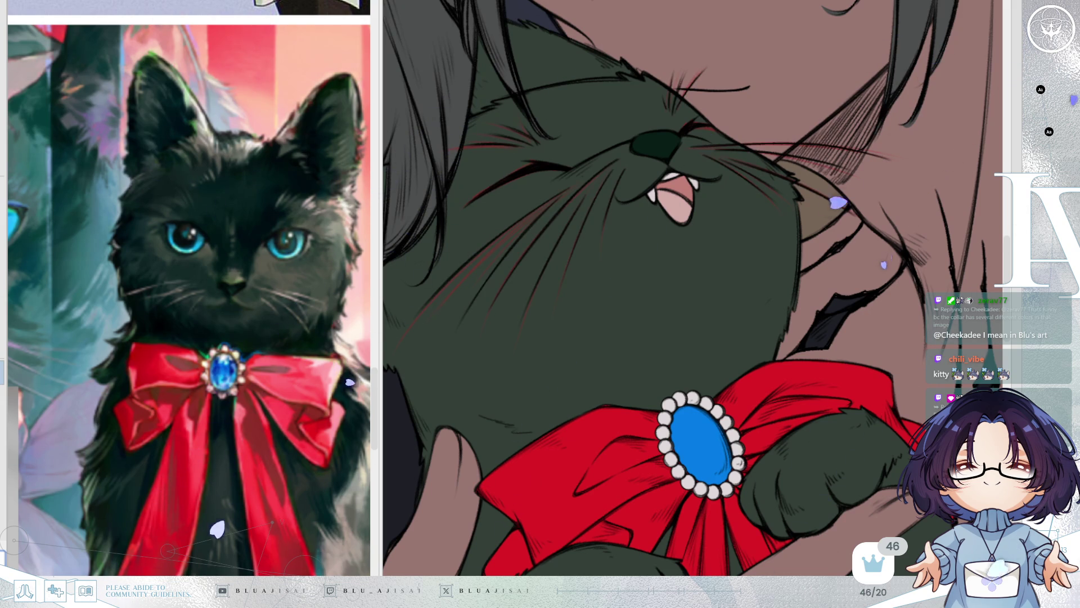
key("ctrl+z")
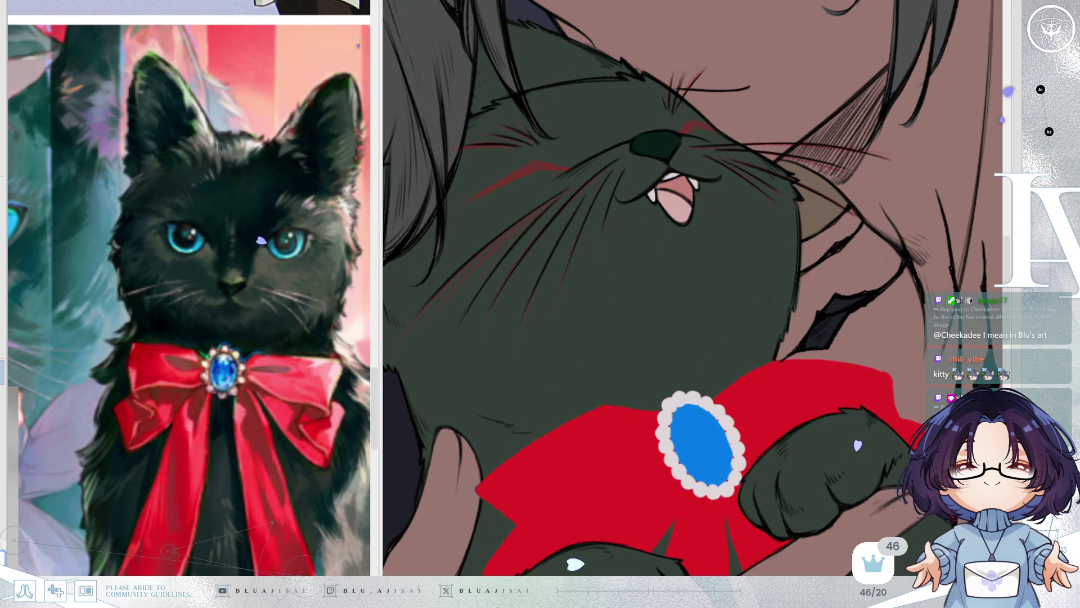
key("ctrl+y")
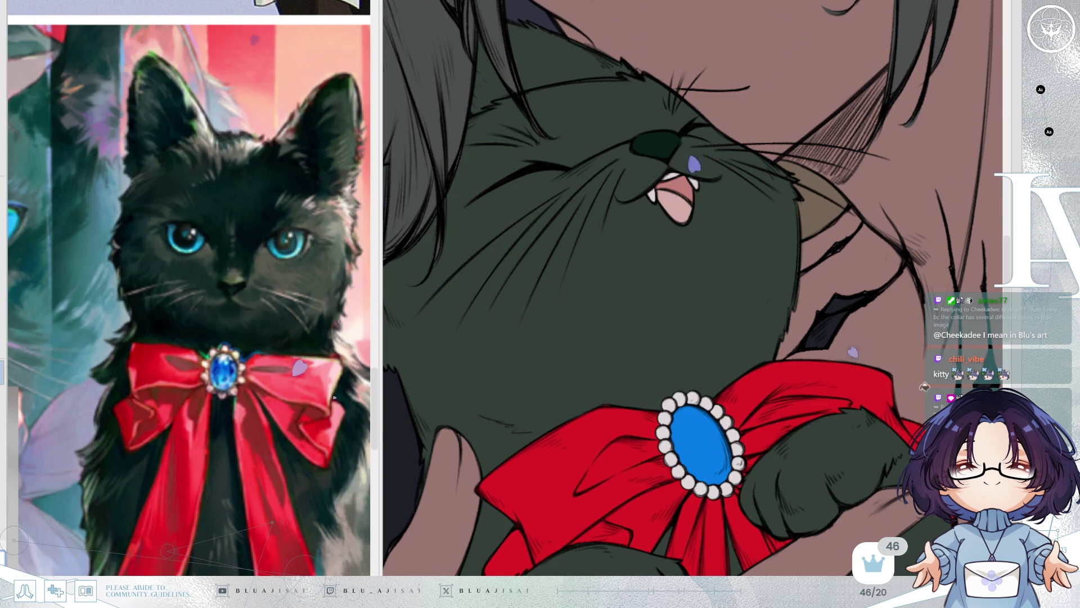
scroll(924, 387, "down", 5)
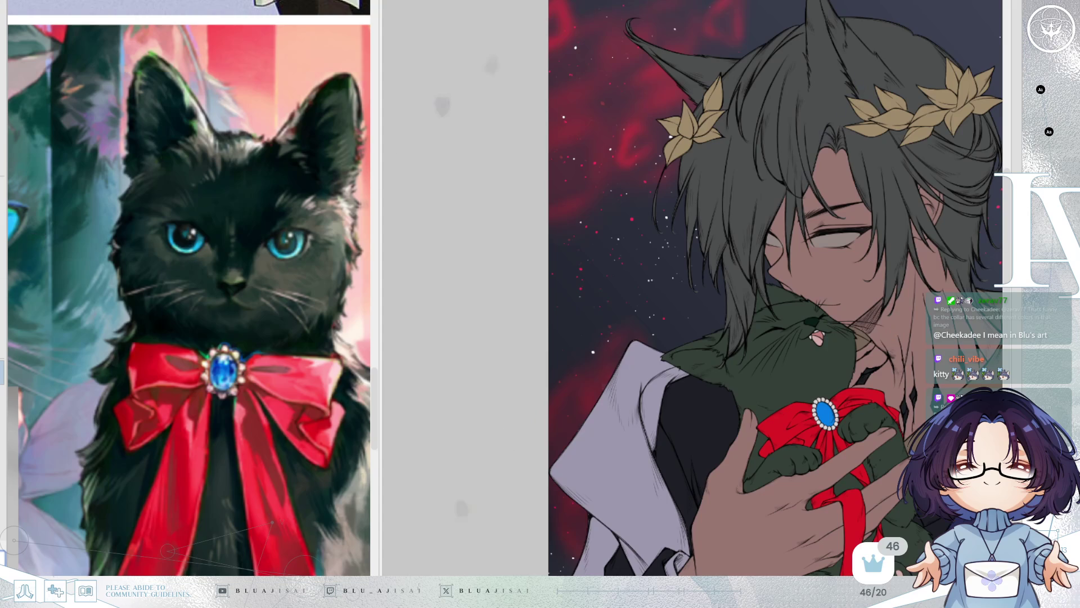
Step: Zoom out to bring the man's dark coat and sleeves into view
scroll(741, 288, "down", 1)
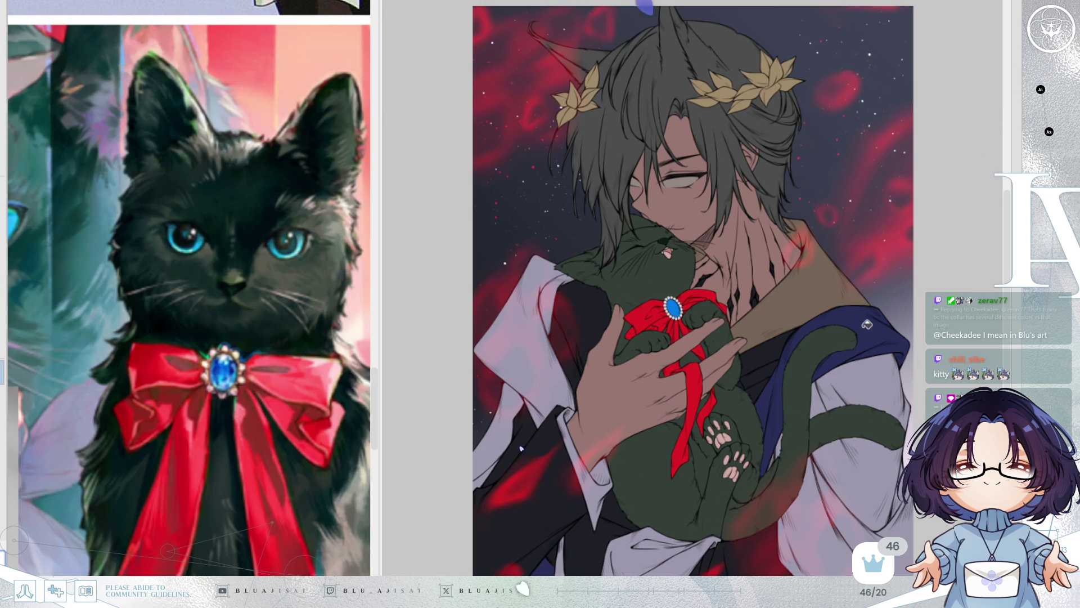
scroll(863, 276, "down", 2)
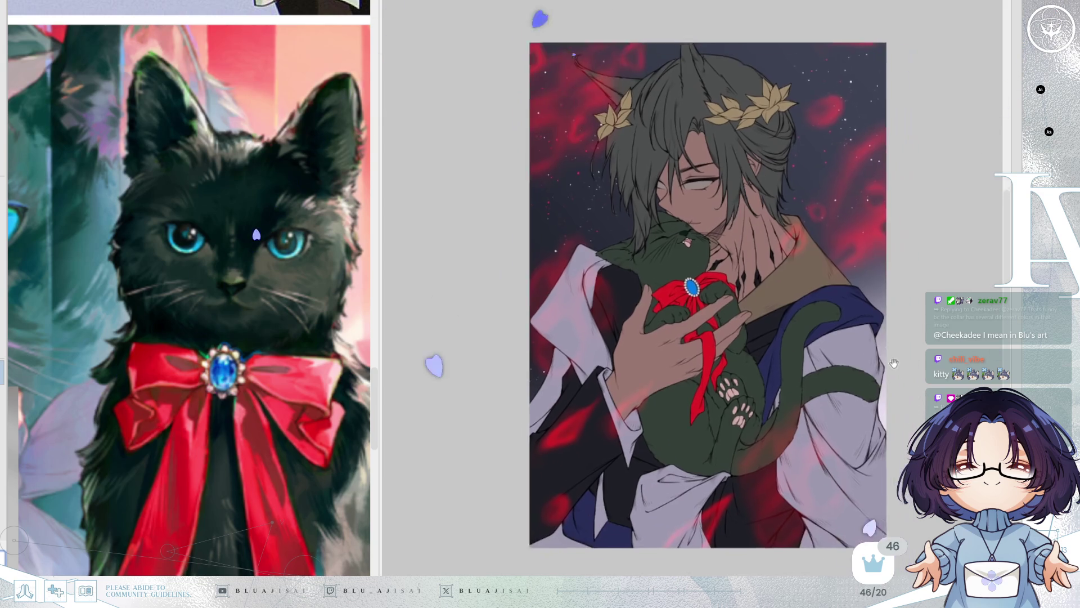
scroll(889, 373, "up", 3)
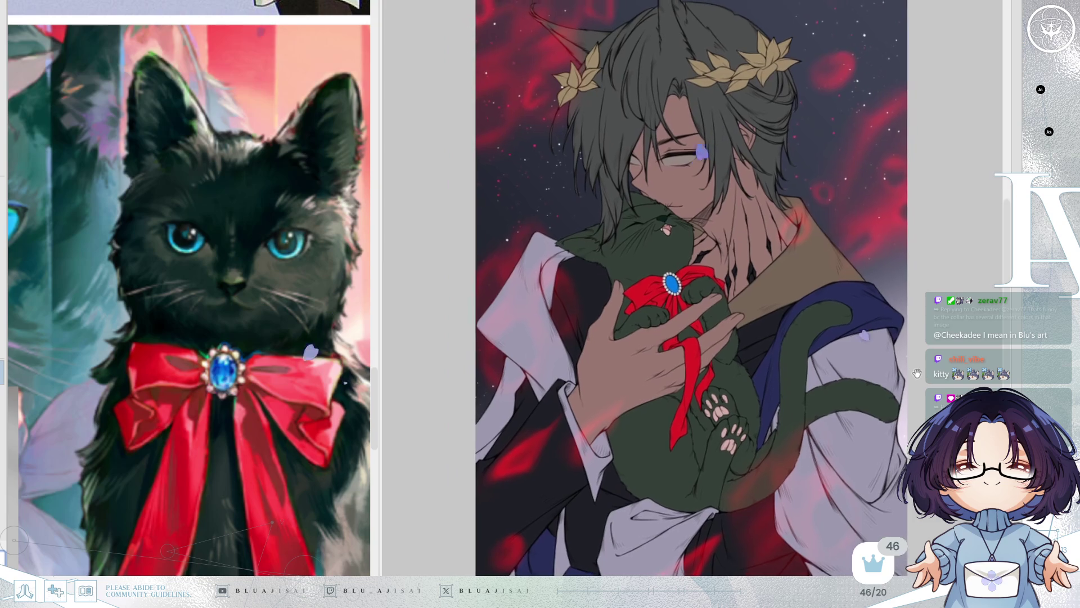
key("h")
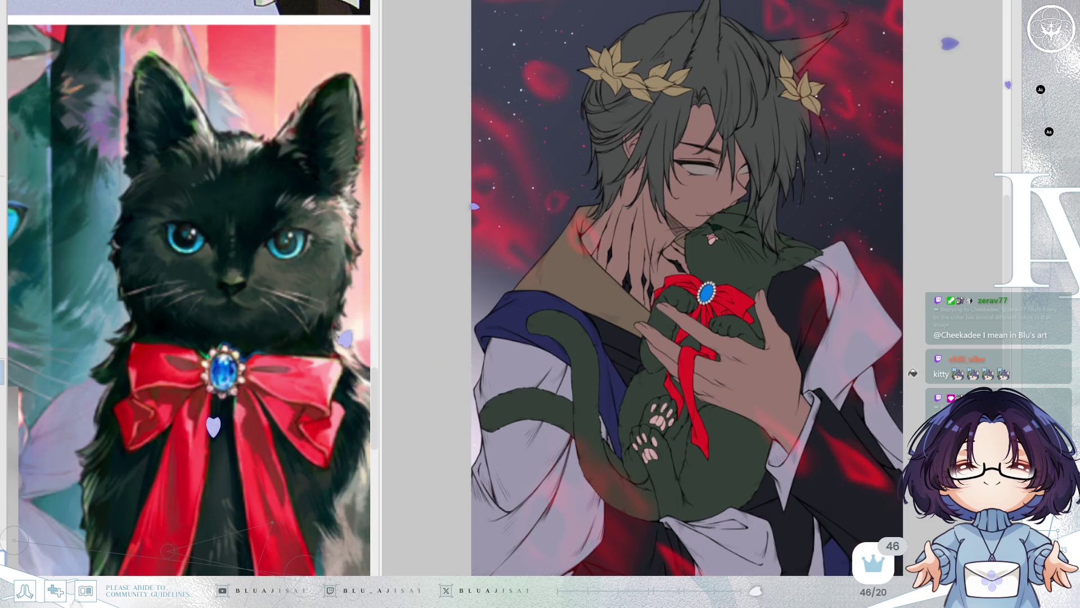
key("h")
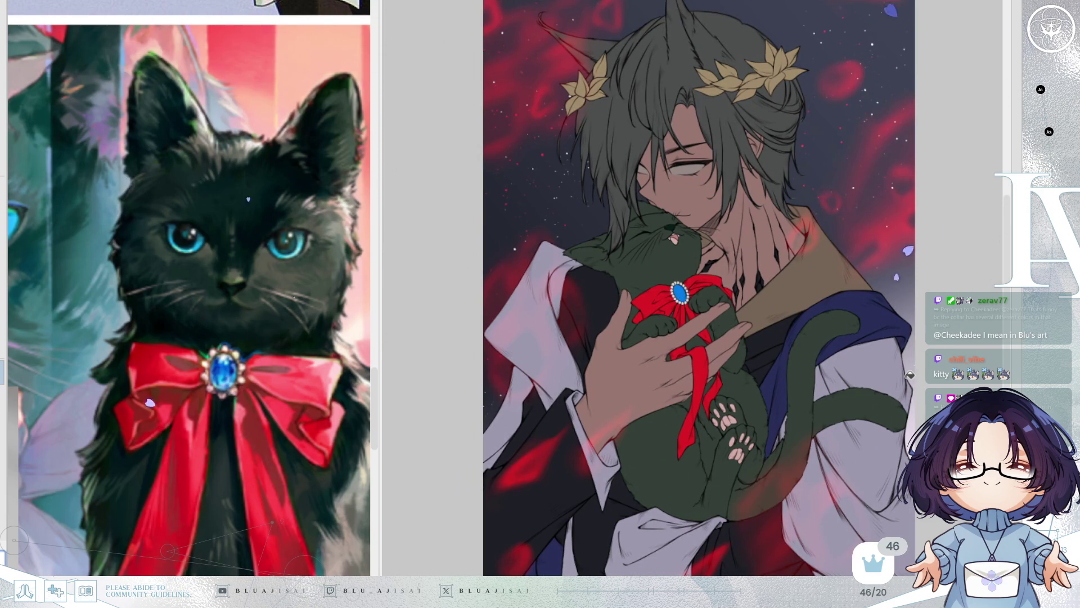
key("h")
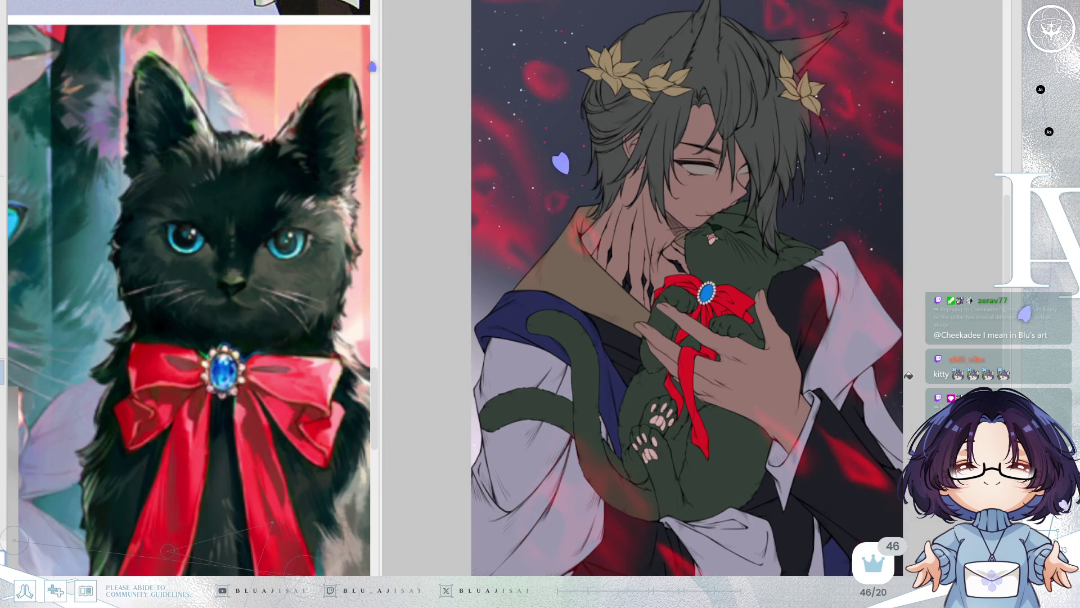
key("h")
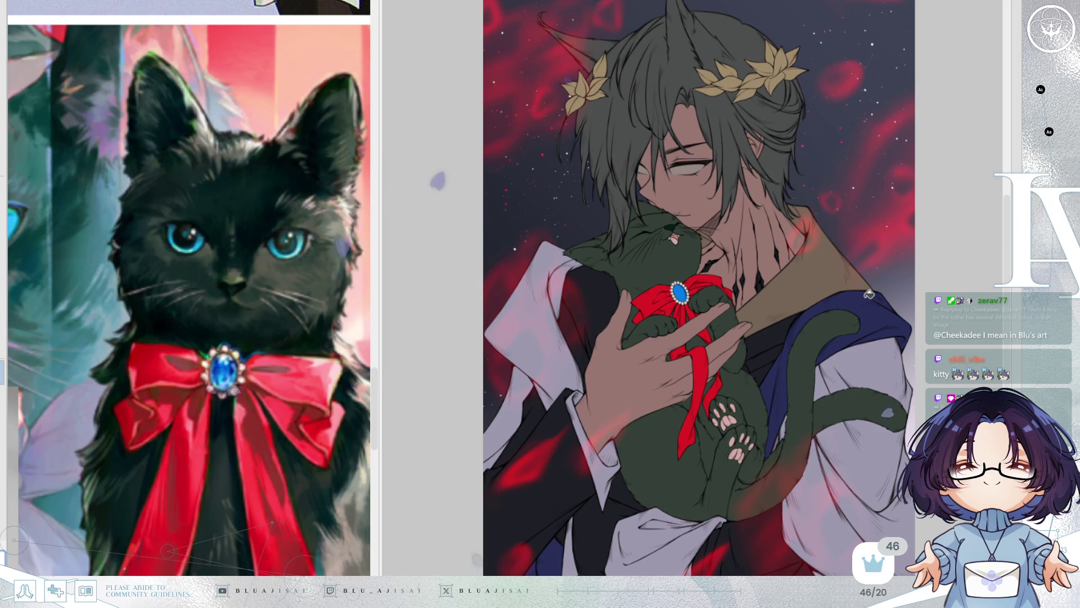
key("h")
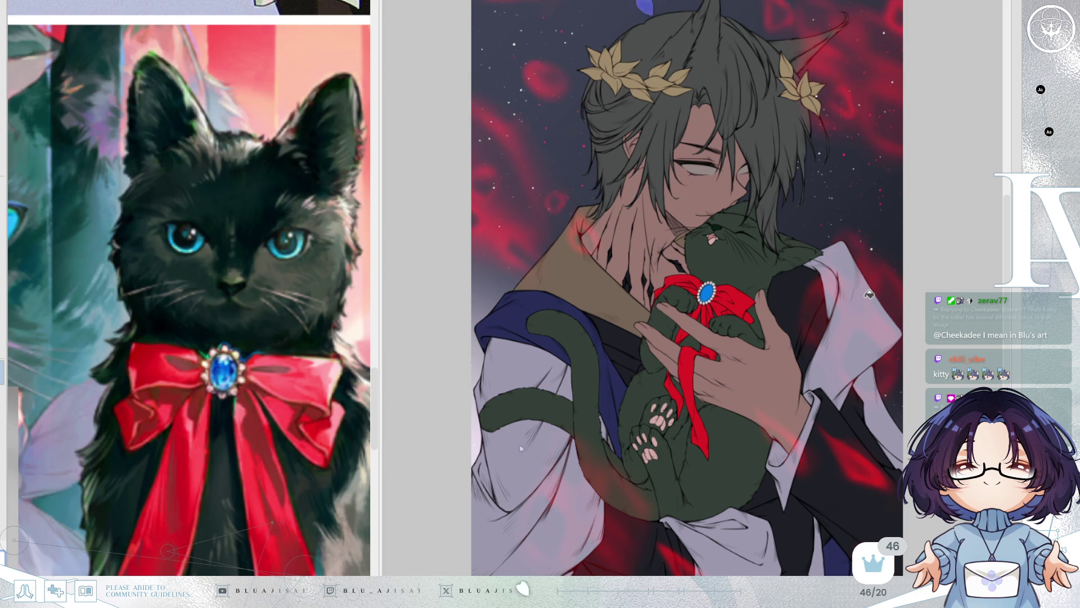
key("h")
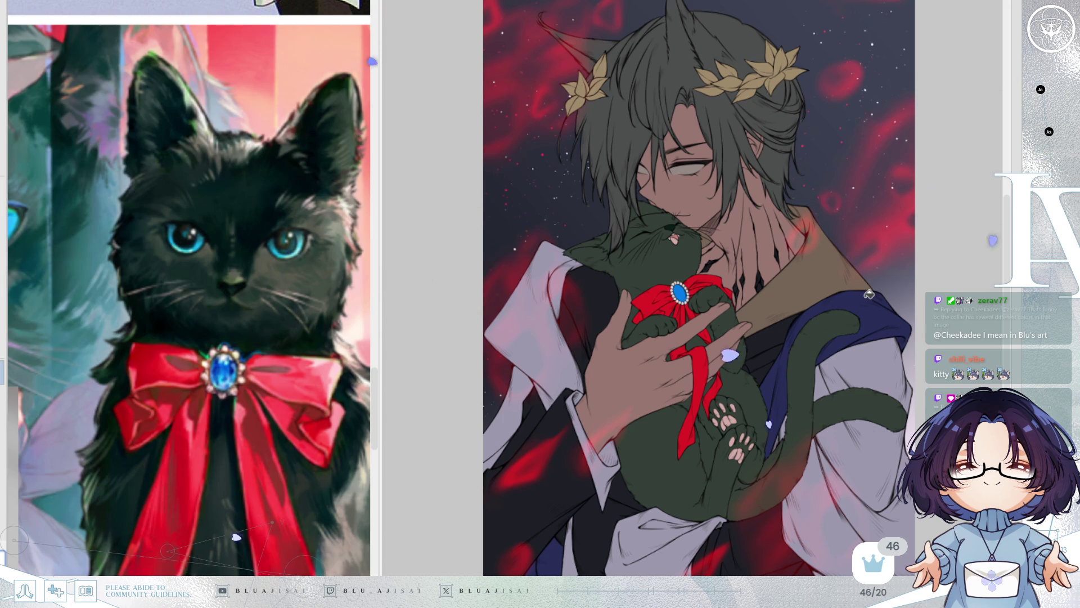
left_click_drag(761, 215, 752, 231)
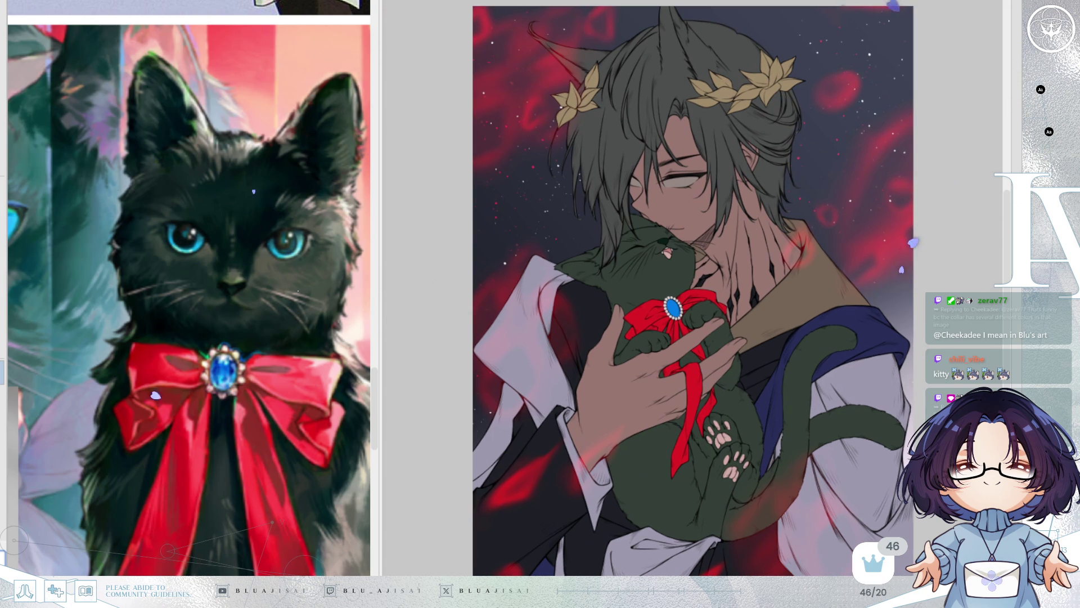